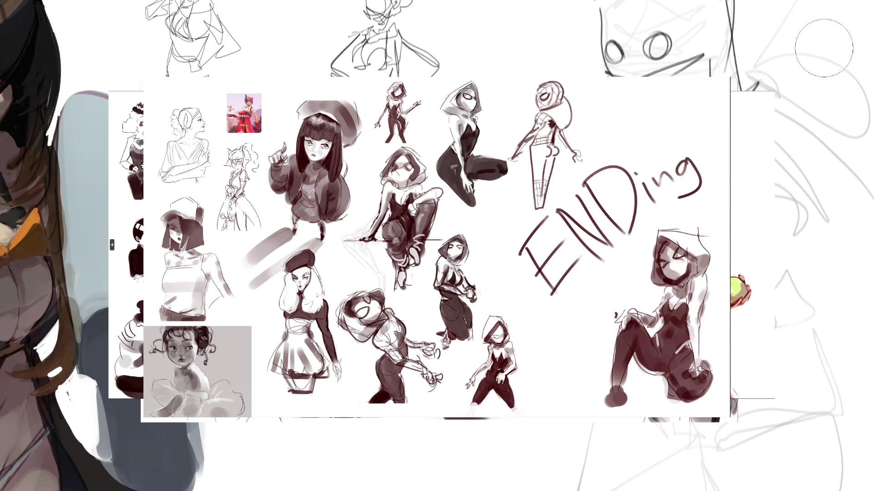
Wipe the handwritten 'ENDing' lettering off the sketch page with the eraser
{"action": "mouse_move", "coordinate": [702, 217]}
{"action": "left_mouse_down"}
{"action": "mouse_move", "coordinate": [669, 178]}
{"action": "mouse_move", "coordinate": [619, 191]}
{"action": "mouse_move", "coordinate": [524, 291]}
{"action": "left_mouse_up"}
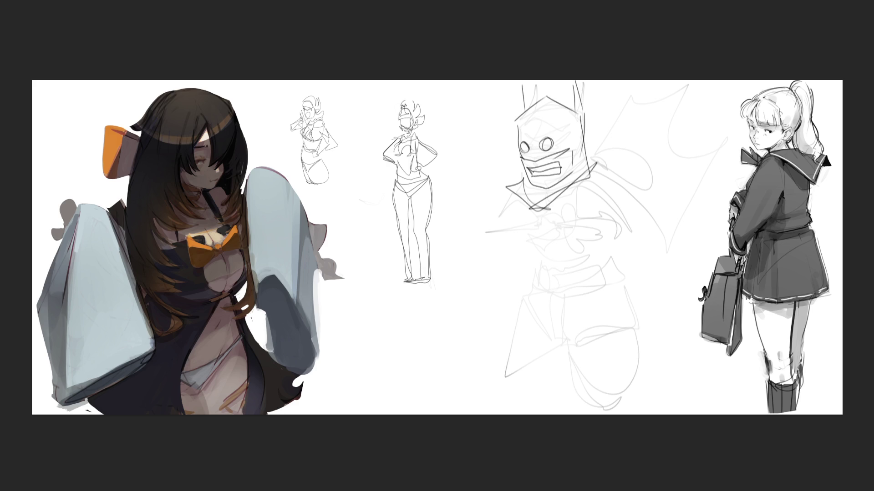
{"action": "mouse_move", "coordinate": [540, 95]}
{"action": "left_mouse_down"}
{"action": "mouse_move", "coordinate": [566, 312]}
{"action": "mouse_move", "coordinate": [620, 348]}
{"action": "mouse_move", "coordinate": [540, 39]}
{"action": "mouse_move", "coordinate": [539, 244]}
{"action": "mouse_move", "coordinate": [622, 205]}
{"action": "mouse_move", "coordinate": [640, 206]}
{"action": "left_mouse_up"}
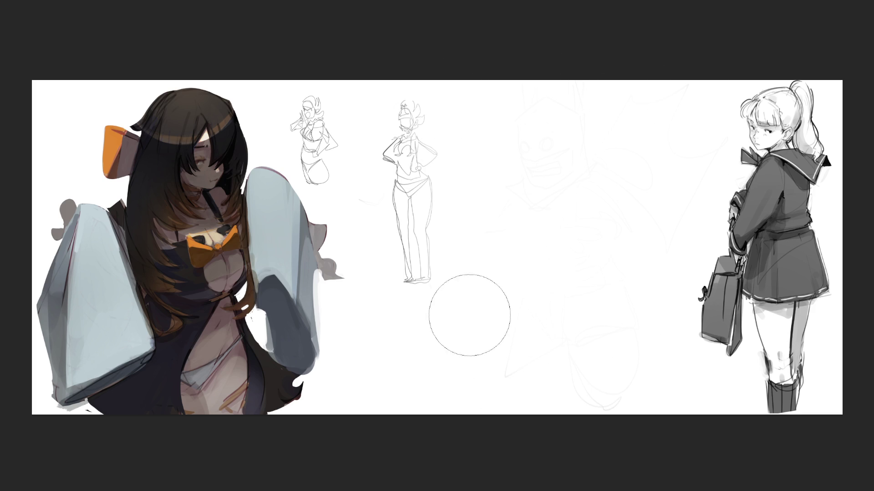
{"action": "mouse_move", "coordinate": [469, 316]}
{"action": "left_mouse_down"}
{"action": "mouse_move", "coordinate": [397, 182]}
{"action": "mouse_move", "coordinate": [406, 267]}
{"action": "left_mouse_up"}
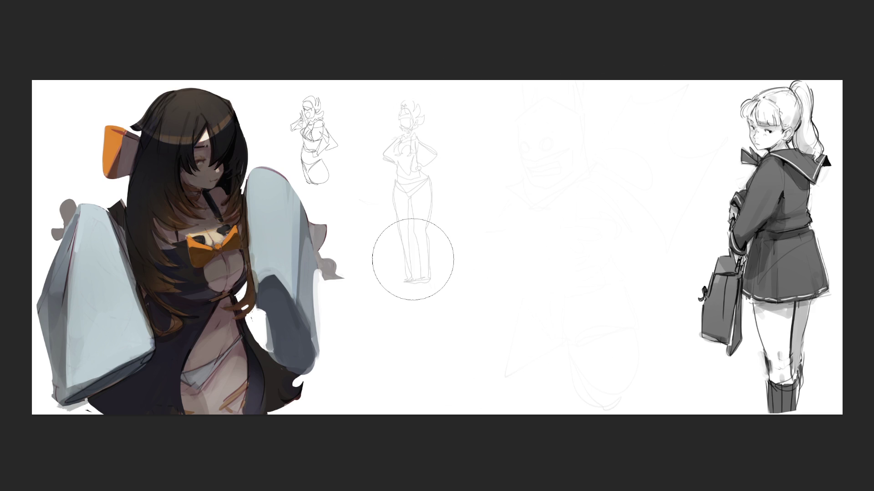
{"action": "key", "text": "bracketleft"}
{"action": "key", "text": "bracketleft"}
{"action": "key", "text": "bracketleft"}
{"action": "mouse_move", "coordinate": [392, 117]}
{"action": "left_mouse_down"}
{"action": "mouse_move", "coordinate": [404, 97]}
{"action": "mouse_move", "coordinate": [410, 305]}
{"action": "mouse_move", "coordinate": [418, 146]}
{"action": "mouse_move", "coordinate": [448, 243]}
{"action": "mouse_move", "coordinate": [437, 149]}
{"action": "mouse_move", "coordinate": [326, 82]}
{"action": "mouse_move", "coordinate": [296, 162]}
{"action": "mouse_move", "coordinate": [355, 170]}
{"action": "mouse_move", "coordinate": [310, 165]}
{"action": "left_mouse_up"}
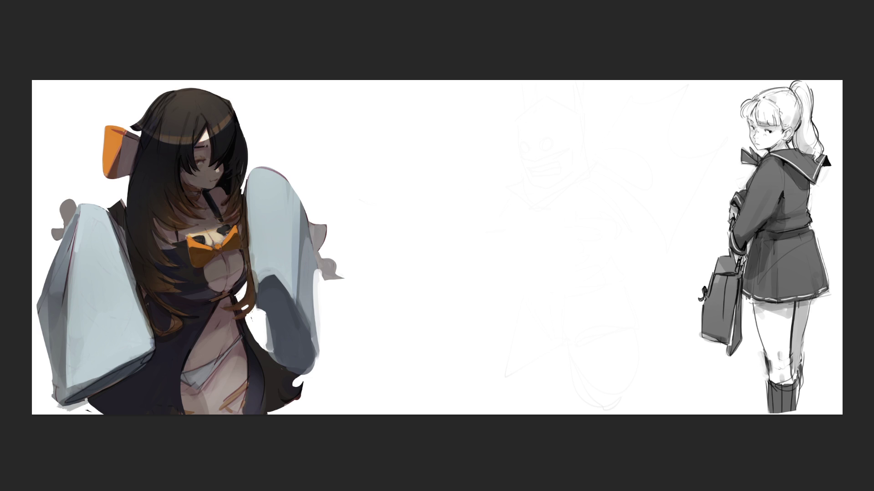
Sketch the first perspective box in the blank middle, undoing misplaced strokes
{"action": "mouse_move", "coordinate": [443, 111]}
{"action": "left_mouse_down"}
{"action": "mouse_move", "coordinate": [446, 154]}
{"action": "mouse_move", "coordinate": [487, 111]}
{"action": "mouse_move", "coordinate": [451, 173]}
{"action": "left_mouse_up"}
{"action": "left_click_drag", "start_coordinate": [488, 124], "coordinate": [490, 188]}
{"action": "key", "text": "Delete"}
{"action": "left_click_drag", "start_coordinate": [417, 149], "coordinate": [445, 191]}
{"action": "mouse_move", "coordinate": [417, 150]}
{"action": "left_mouse_down"}
{"action": "mouse_move", "coordinate": [471, 110]}
{"action": "mouse_move", "coordinate": [522, 106]}
{"action": "mouse_move", "coordinate": [495, 148]}
{"action": "left_mouse_up"}
{"action": "left_click_drag", "start_coordinate": [501, 146], "coordinate": [520, 202]}
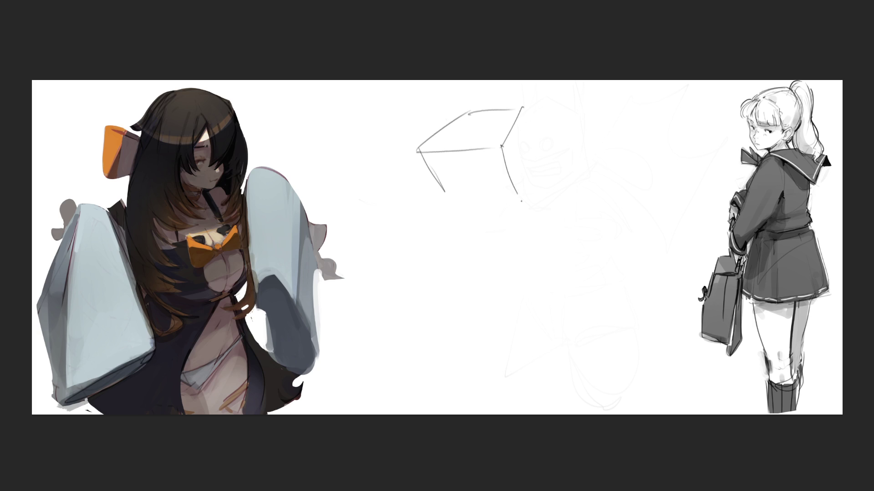
{"action": "left_click_drag", "start_coordinate": [442, 195], "coordinate": [501, 198]}
{"action": "mouse_move", "coordinate": [521, 108]}
{"action": "left_mouse_down"}
{"action": "mouse_move", "coordinate": [530, 139]}
{"action": "mouse_move", "coordinate": [511, 198]}
{"action": "mouse_move", "coordinate": [519, 203]}
{"action": "left_mouse_up"}
{"action": "key", "text": "ctrl+z"}
{"action": "key", "text": "ctrl+z"}
{"action": "left_click_drag", "start_coordinate": [530, 158], "coordinate": [511, 202]}
{"action": "left_click_drag", "start_coordinate": [523, 121], "coordinate": [529, 155]}
Sketch a second box below the first one
{"action": "mouse_move", "coordinate": [471, 227]}
{"action": "left_mouse_down"}
{"action": "mouse_move", "coordinate": [510, 264]}
{"action": "mouse_move", "coordinate": [558, 216]}
{"action": "mouse_move", "coordinate": [573, 241]}
{"action": "left_mouse_up"}
{"action": "left_click_drag", "start_coordinate": [510, 265], "coordinate": [560, 260]}
{"action": "left_click_drag", "start_coordinate": [476, 231], "coordinate": [497, 313]}
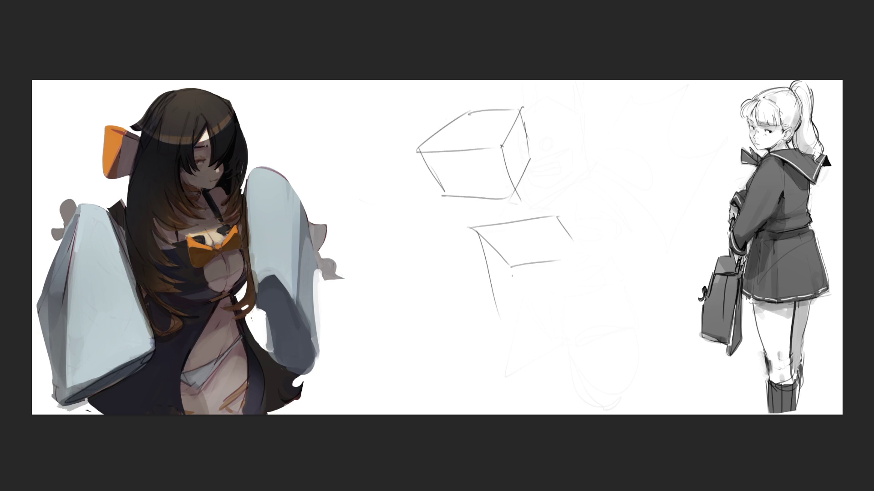
{"action": "left_click_drag", "start_coordinate": [511, 266], "coordinate": [521, 341]}
{"action": "left_click_drag", "start_coordinate": [491, 298], "coordinate": [515, 334]}
{"action": "left_click_drag", "start_coordinate": [517, 340], "coordinate": [572, 316]}
{"action": "left_click_drag", "start_coordinate": [582, 269], "coordinate": [583, 302]}
Sketch another box to the lower left
{"action": "mouse_move", "coordinate": [376, 291]}
{"action": "left_mouse_down"}
{"action": "mouse_move", "coordinate": [431, 334]}
{"action": "mouse_move", "coordinate": [446, 282]}
{"action": "mouse_move", "coordinate": [483, 313]}
{"action": "left_mouse_up"}
{"action": "left_click_drag", "start_coordinate": [430, 333], "coordinate": [474, 328]}
{"action": "left_click_drag", "start_coordinate": [377, 286], "coordinate": [394, 385]}
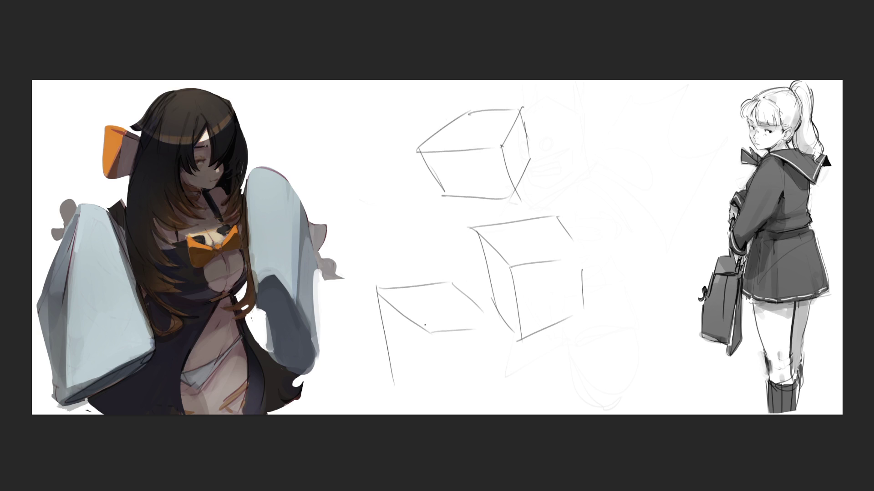
{"action": "left_click_drag", "start_coordinate": [426, 325], "coordinate": [430, 401]}
{"action": "left_click_drag", "start_coordinate": [376, 329], "coordinate": [412, 385]}
{"action": "left_click_drag", "start_coordinate": [421, 398], "coordinate": [474, 365]}
{"action": "left_click_drag", "start_coordinate": [483, 329], "coordinate": [484, 366]}
Sketch two more boxes on the right, one beside the top box and one lower right
{"action": "mouse_move", "coordinate": [560, 175]}
{"action": "left_mouse_down"}
{"action": "mouse_move", "coordinate": [627, 196]}
{"action": "mouse_move", "coordinate": [632, 151]}
{"action": "mouse_move", "coordinate": [671, 149]}
{"action": "mouse_move", "coordinate": [629, 188]}
{"action": "left_mouse_up"}
{"action": "left_click_drag", "start_coordinate": [693, 152], "coordinate": [684, 236]}
{"action": "left_click_drag", "start_coordinate": [624, 196], "coordinate": [630, 251]}
{"action": "mouse_move", "coordinate": [567, 178]}
{"action": "left_mouse_down"}
{"action": "mouse_move", "coordinate": [583, 217]}
{"action": "mouse_move", "coordinate": [631, 256]}
{"action": "mouse_move", "coordinate": [682, 233]}
{"action": "left_mouse_up"}
{"action": "mouse_move", "coordinate": [603, 286]}
{"action": "left_mouse_down"}
{"action": "mouse_move", "coordinate": [605, 327]}
{"action": "mouse_move", "coordinate": [636, 356]}
{"action": "mouse_move", "coordinate": [658, 280]}
{"action": "left_mouse_up"}
{"action": "left_click_drag", "start_coordinate": [676, 281], "coordinate": [699, 324]}
{"action": "left_click_drag", "start_coordinate": [646, 357], "coordinate": [683, 356]}
{"action": "mouse_move", "coordinate": [606, 327]}
{"action": "left_mouse_down"}
{"action": "mouse_move", "coordinate": [633, 384]}
{"action": "mouse_move", "coordinate": [702, 378]}
{"action": "left_mouse_up"}
{"action": "left_click_drag", "start_coordinate": [337, 216], "coordinate": [373, 253]}
Sketch a box at the left-centre of the group
{"action": "left_click_drag", "start_coordinate": [336, 214], "coordinate": [409, 211]}
{"action": "mouse_move", "coordinate": [415, 210]}
{"action": "left_mouse_down"}
{"action": "mouse_move", "coordinate": [419, 243]}
{"action": "mouse_move", "coordinate": [406, 250]}
{"action": "left_mouse_up"}
{"action": "left_click_drag", "start_coordinate": [337, 214], "coordinate": [384, 166]}
{"action": "mouse_move", "coordinate": [384, 166]}
{"action": "left_mouse_down"}
{"action": "mouse_move", "coordinate": [410, 164]}
{"action": "mouse_move", "coordinate": [415, 211]}
{"action": "left_mouse_up"}
{"action": "left_click_drag", "start_coordinate": [419, 166], "coordinate": [427, 201]}
{"action": "left_click_drag", "start_coordinate": [426, 201], "coordinate": [420, 245]}
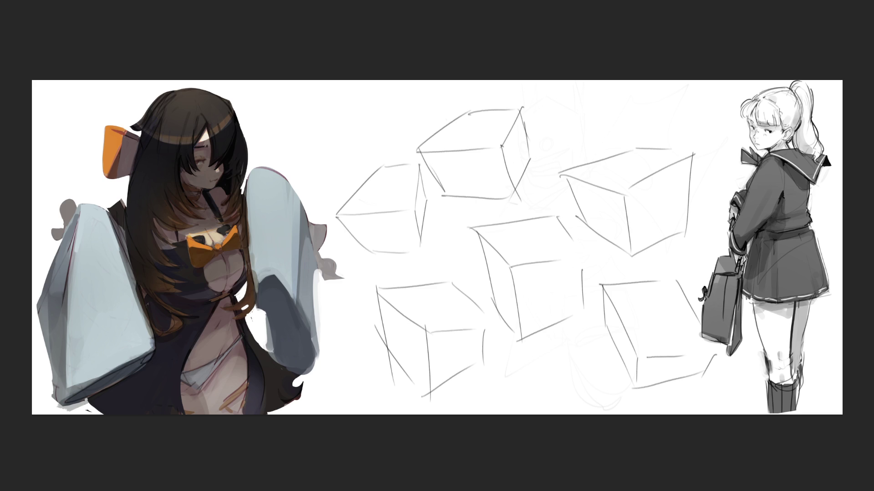
Add two small boxes above the cube sketches at upper left
{"action": "mouse_move", "coordinate": [290, 116]}
{"action": "left_mouse_down"}
{"action": "mouse_move", "coordinate": [331, 127]}
{"action": "mouse_move", "coordinate": [338, 107]}
{"action": "mouse_move", "coordinate": [371, 118]}
{"action": "left_mouse_up"}
{"action": "left_click_drag", "start_coordinate": [339, 128], "coordinate": [362, 126]}
{"action": "left_click_drag", "start_coordinate": [290, 113], "coordinate": [303, 154]}
{"action": "mouse_move", "coordinate": [326, 130]}
{"action": "left_mouse_down"}
{"action": "mouse_move", "coordinate": [333, 157]}
{"action": "mouse_move", "coordinate": [321, 162]}
{"action": "mouse_move", "coordinate": [361, 148]}
{"action": "left_mouse_up"}
{"action": "mouse_move", "coordinate": [373, 122]}
{"action": "left_mouse_down"}
{"action": "mouse_move", "coordinate": [374, 140]}
{"action": "mouse_move", "coordinate": [373, 118]}
{"action": "mouse_move", "coordinate": [411, 116]}
{"action": "mouse_move", "coordinate": [418, 90]}
{"action": "left_mouse_up"}
{"action": "mouse_move", "coordinate": [425, 88]}
{"action": "left_mouse_down"}
{"action": "mouse_move", "coordinate": [438, 97]}
{"action": "mouse_move", "coordinate": [431, 111]}
{"action": "left_mouse_up"}
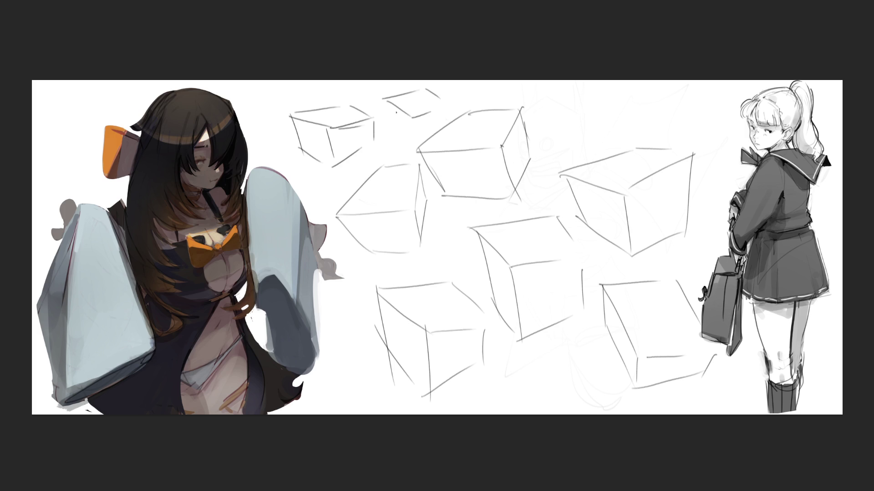
{"action": "mouse_move", "coordinate": [383, 99]}
{"action": "left_mouse_down"}
{"action": "mouse_move", "coordinate": [398, 137]}
{"action": "mouse_move", "coordinate": [415, 142]}
{"action": "left_mouse_up"}
{"action": "mouse_move", "coordinate": [389, 128]}
{"action": "left_mouse_down"}
{"action": "mouse_move", "coordinate": [404, 141]}
{"action": "mouse_move", "coordinate": [435, 127]}
{"action": "left_mouse_up"}
{"action": "left_click_drag", "start_coordinate": [443, 104], "coordinate": [442, 117]}
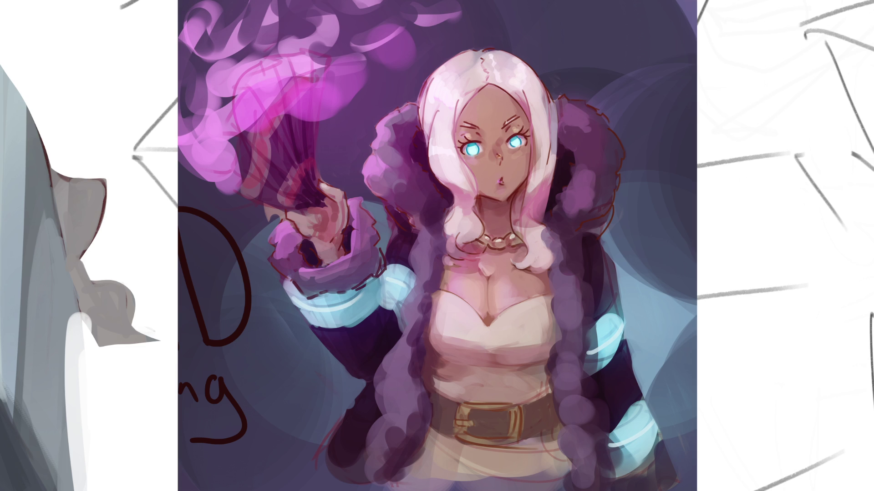
Draw red and black construction lines over the raised hand and torso, then undo them all
{"action": "left_click_drag", "start_coordinate": [347, 153], "coordinate": [312, 257]}
{"action": "left_click_drag", "start_coordinate": [240, 193], "coordinate": [442, 241]}
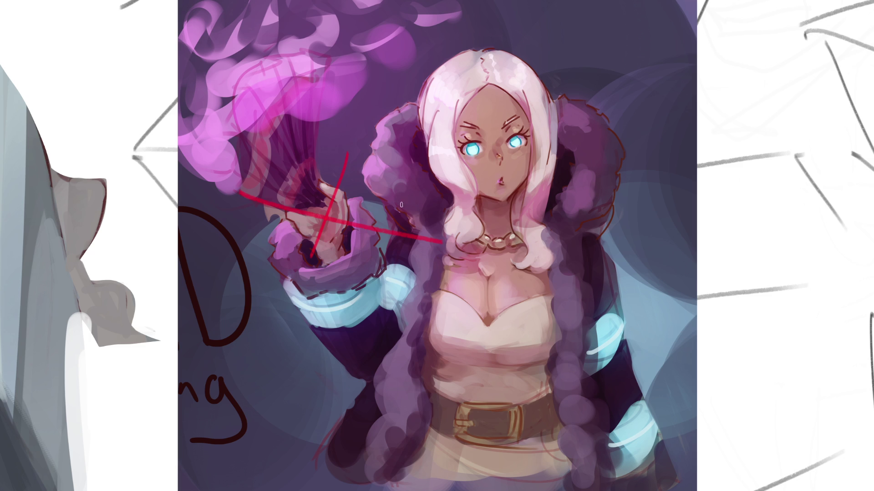
{"action": "left_click_drag", "start_coordinate": [238, 200], "coordinate": [464, 258]}
{"action": "left_click_drag", "start_coordinate": [355, 146], "coordinate": [289, 304]}
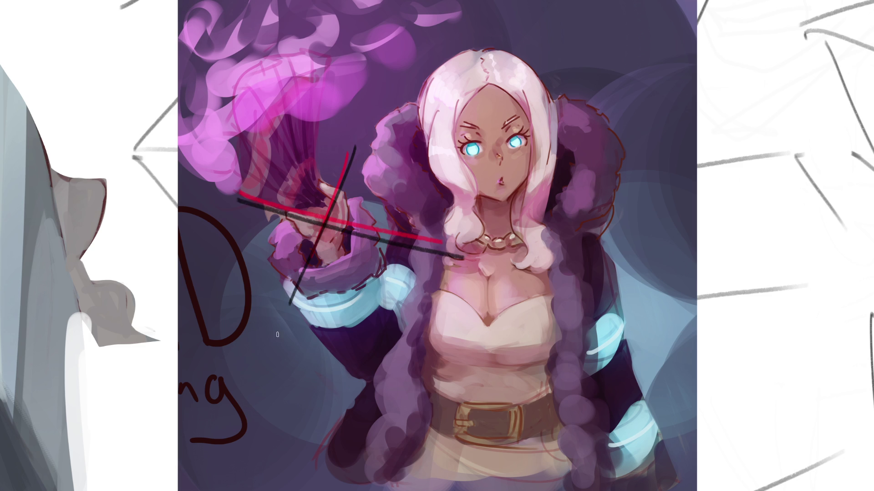
{"action": "left_click_drag", "start_coordinate": [436, 278], "coordinate": [570, 374]}
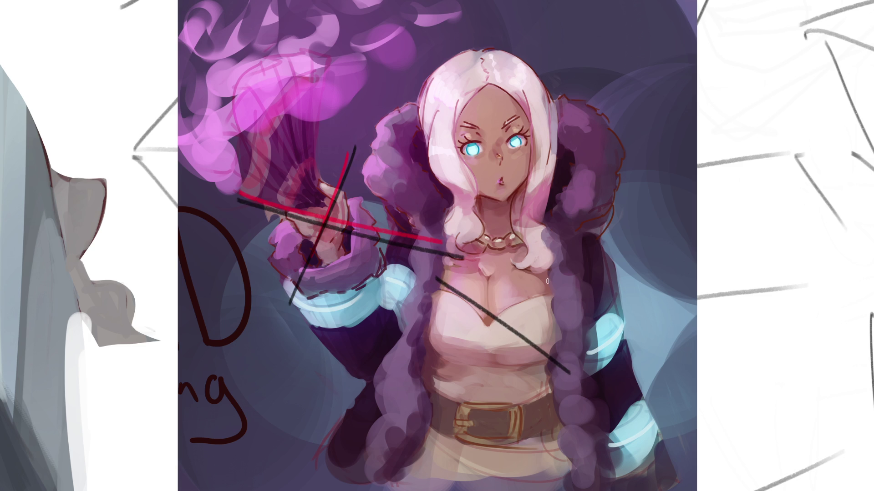
{"action": "left_click_drag", "start_coordinate": [547, 281], "coordinate": [397, 381]}
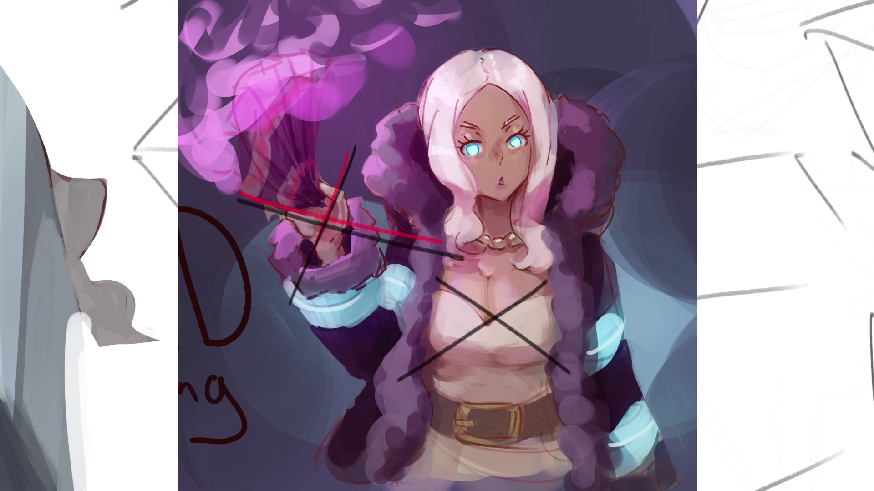
{"action": "key", "text": "ctrl+z"}
{"action": "key", "text": "ctrl+z"}
{"action": "key", "text": "ctrl+z"}
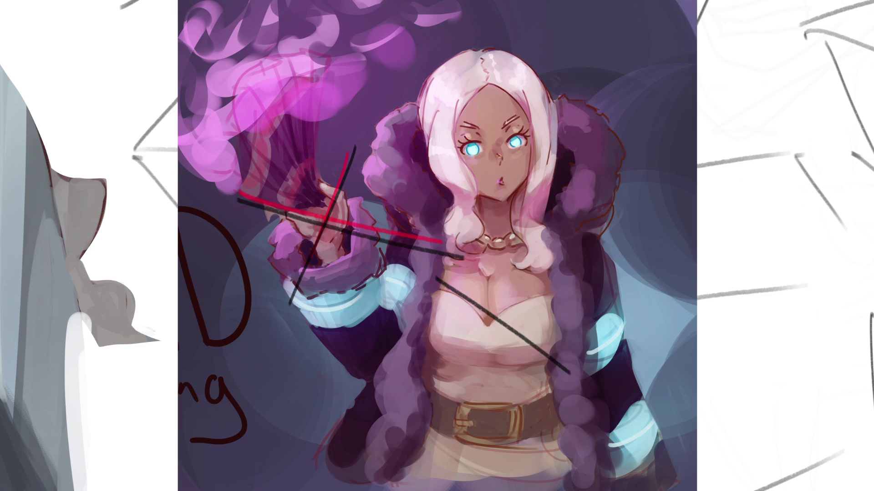
{"action": "key", "text": "ctrl+z"}
{"action": "key", "text": "ctrl+z"}
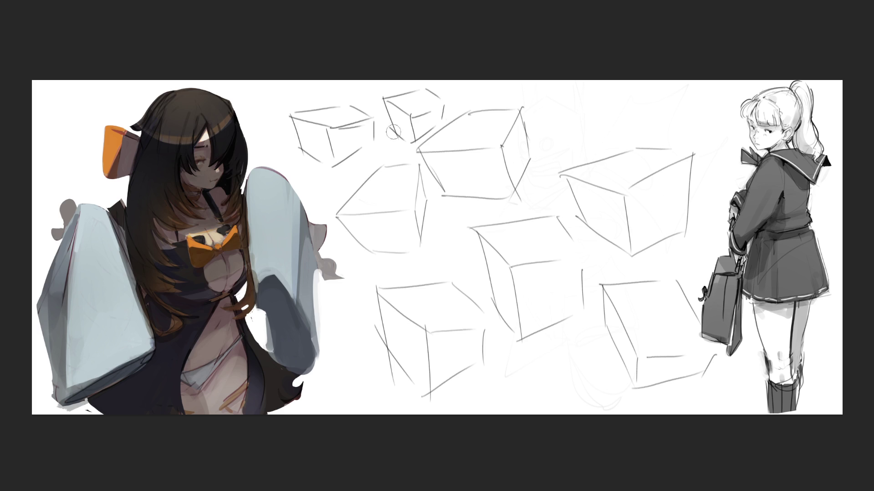
Erase the cube sketches from the middle, then handwrite 'Path' with an underline using a fine brush
{"action": "left_click_drag", "start_coordinate": [325, 137], "coordinate": [587, 150]}
{"action": "mouse_move", "coordinate": [640, 132]}
{"action": "left_mouse_down"}
{"action": "mouse_move", "coordinate": [654, 156]}
{"action": "mouse_move", "coordinate": [293, 214]}
{"action": "mouse_move", "coordinate": [552, 390]}
{"action": "left_mouse_up"}
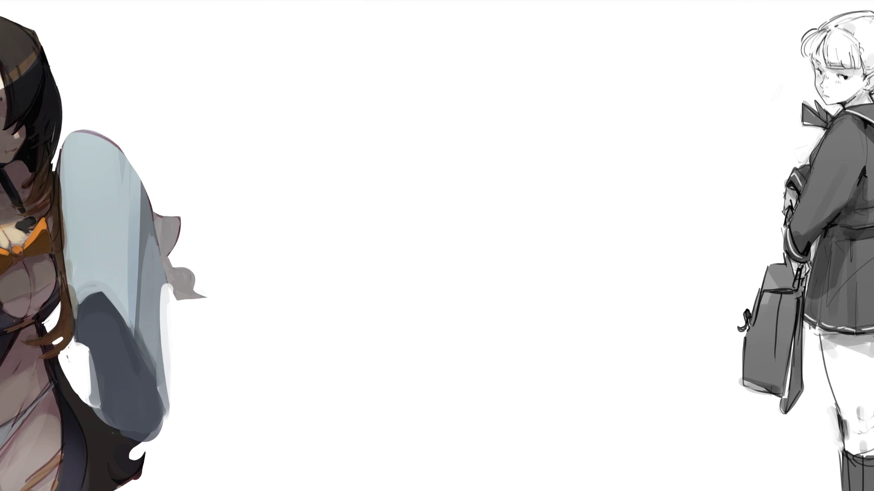
{"action": "key", "text": "bracketleft"}
{"action": "key", "text": "bracketleft"}
{"action": "key", "text": "bracketleft"}
{"action": "mouse_move", "coordinate": [258, 48]}
{"action": "left_mouse_down"}
{"action": "mouse_move", "coordinate": [276, 102]}
{"action": "mouse_move", "coordinate": [262, 40]}
{"action": "mouse_move", "coordinate": [263, 73]}
{"action": "left_mouse_up"}
{"action": "mouse_move", "coordinate": [306, 67]}
{"action": "left_mouse_down"}
{"action": "mouse_move", "coordinate": [293, 68]}
{"action": "mouse_move", "coordinate": [314, 78]}
{"action": "left_mouse_up"}
{"action": "mouse_move", "coordinate": [317, 27]}
{"action": "left_mouse_down"}
{"action": "mouse_move", "coordinate": [330, 68]}
{"action": "mouse_move", "coordinate": [331, 32]}
{"action": "left_mouse_up"}
{"action": "mouse_move", "coordinate": [332, 12]}
{"action": "left_mouse_down"}
{"action": "mouse_move", "coordinate": [344, 43]}
{"action": "mouse_move", "coordinate": [371, 60]}
{"action": "left_mouse_up"}
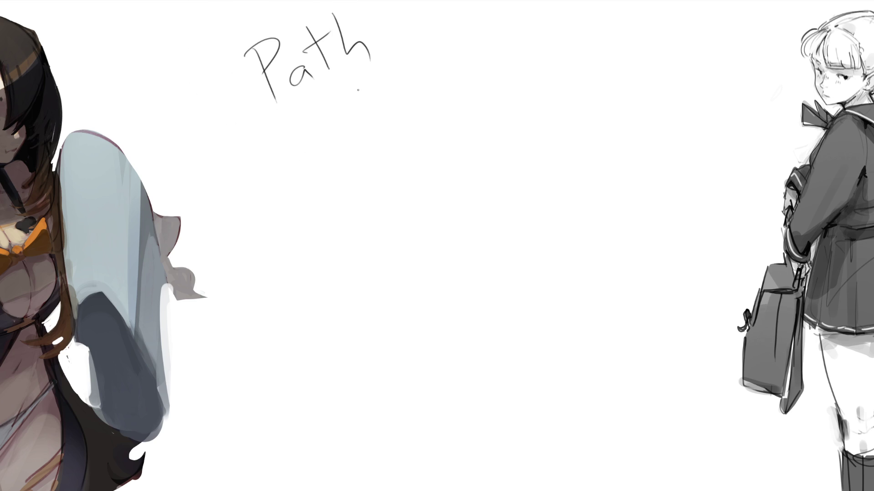
{"action": "left_click_drag", "start_coordinate": [230, 135], "coordinate": [453, 31]}
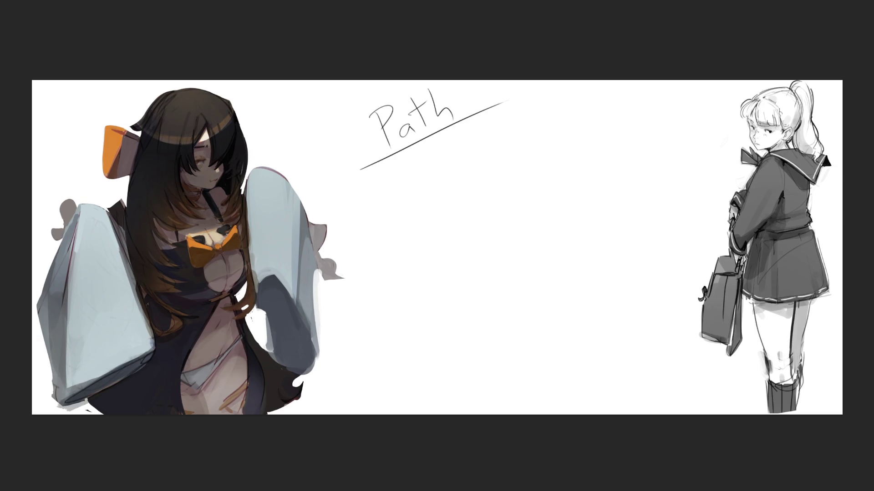
Add a second underline and draw a frame around the Path heading
{"action": "left_click_drag", "start_coordinate": [361, 168], "coordinate": [509, 97]}
{"action": "mouse_move", "coordinate": [345, 115]}
{"action": "left_mouse_down"}
{"action": "mouse_move", "coordinate": [362, 160]}
{"action": "mouse_move", "coordinate": [420, 81]}
{"action": "left_mouse_up"}
{"action": "left_click_drag", "start_coordinate": [473, 81], "coordinate": [477, 100]}
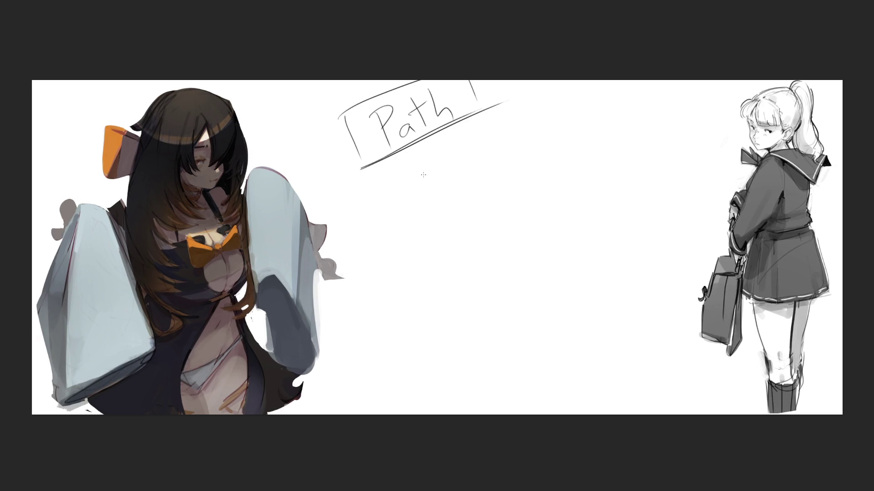
Write '1 Squiggle' and '2 box → cylinder →' beneath the heading
{"action": "mouse_move", "coordinate": [382, 184]}
{"action": "left_mouse_down"}
{"action": "mouse_move", "coordinate": [422, 170]}
{"action": "mouse_move", "coordinate": [430, 197]}
{"action": "left_mouse_up"}
{"action": "mouse_move", "coordinate": [423, 167]}
{"action": "left_mouse_down"}
{"action": "mouse_move", "coordinate": [436, 166]}
{"action": "mouse_move", "coordinate": [439, 177]}
{"action": "mouse_move", "coordinate": [458, 137]}
{"action": "mouse_move", "coordinate": [481, 155]}
{"action": "left_mouse_up"}
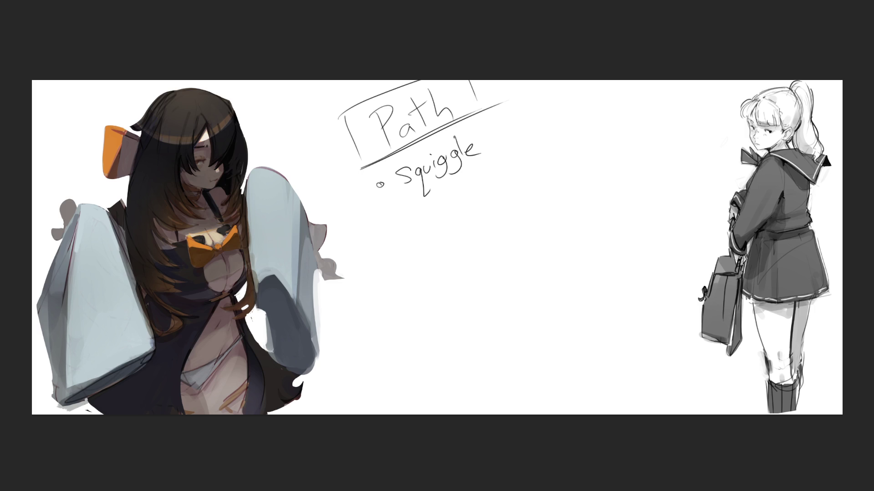
{"action": "mouse_move", "coordinate": [371, 176]}
{"action": "left_mouse_down"}
{"action": "mouse_move", "coordinate": [377, 190]}
{"action": "mouse_move", "coordinate": [388, 187]}
{"action": "mouse_move", "coordinate": [390, 224]}
{"action": "mouse_move", "coordinate": [449, 203]}
{"action": "mouse_move", "coordinate": [441, 204]}
{"action": "left_mouse_up"}
{"action": "mouse_move", "coordinate": [452, 194]}
{"action": "left_mouse_down"}
{"action": "mouse_move", "coordinate": [471, 188]}
{"action": "mouse_move", "coordinate": [476, 195]}
{"action": "mouse_move", "coordinate": [498, 172]}
{"action": "left_mouse_up"}
{"action": "mouse_move", "coordinate": [499, 176]}
{"action": "left_mouse_down"}
{"action": "mouse_move", "coordinate": [493, 166]}
{"action": "mouse_move", "coordinate": [513, 169]}
{"action": "left_mouse_up"}
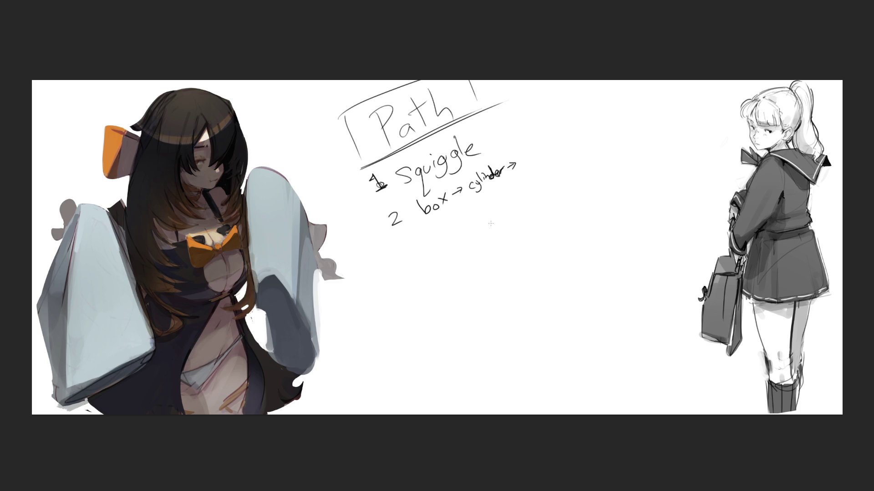
Extend item 2 with 'cone' and 'ball', strike through its arrows, and scribble a practice squiggle
{"action": "left_click_drag", "start_coordinate": [525, 156], "coordinate": [556, 148]}
{"action": "mouse_move", "coordinate": [457, 182]}
{"action": "left_mouse_down"}
{"action": "mouse_move", "coordinate": [455, 201]}
{"action": "mouse_move", "coordinate": [463, 188]}
{"action": "left_mouse_up"}
{"action": "left_click_drag", "start_coordinate": [514, 161], "coordinate": [510, 173]}
{"action": "left_click_drag", "start_coordinate": [506, 166], "coordinate": [519, 160]}
{"action": "mouse_move", "coordinate": [556, 134]}
{"action": "left_mouse_down"}
{"action": "mouse_move", "coordinate": [553, 150]}
{"action": "mouse_move", "coordinate": [572, 132]}
{"action": "mouse_move", "coordinate": [592, 132]}
{"action": "left_mouse_up"}
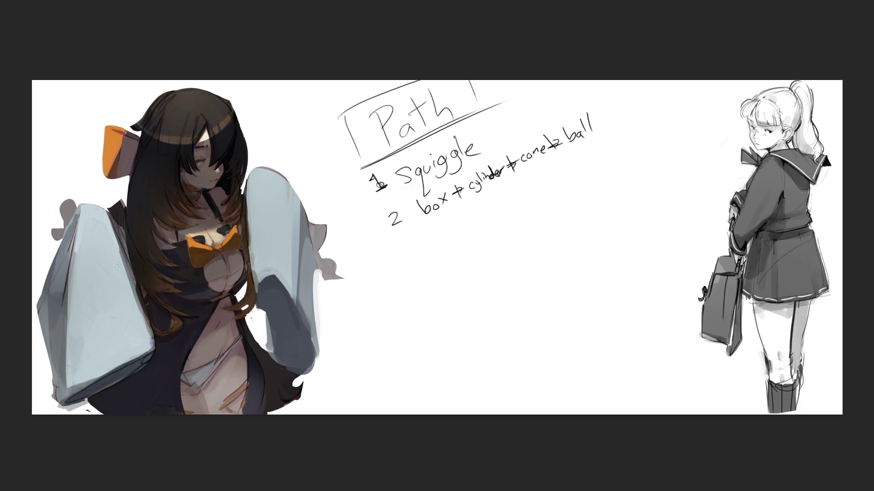
{"action": "mouse_move", "coordinate": [510, 131]}
{"action": "left_mouse_down"}
{"action": "mouse_move", "coordinate": [523, 105]}
{"action": "mouse_move", "coordinate": [489, 137]}
{"action": "mouse_move", "coordinate": [478, 122]}
{"action": "mouse_move", "coordinate": [523, 132]}
{"action": "mouse_move", "coordinate": [539, 114]}
{"action": "mouse_move", "coordinate": [532, 127]}
{"action": "mouse_move", "coordinate": [499, 102]}
{"action": "mouse_move", "coordinate": [644, 96]}
{"action": "mouse_move", "coordinate": [707, 130]}
{"action": "mouse_move", "coordinate": [726, 111]}
{"action": "left_mouse_up"}
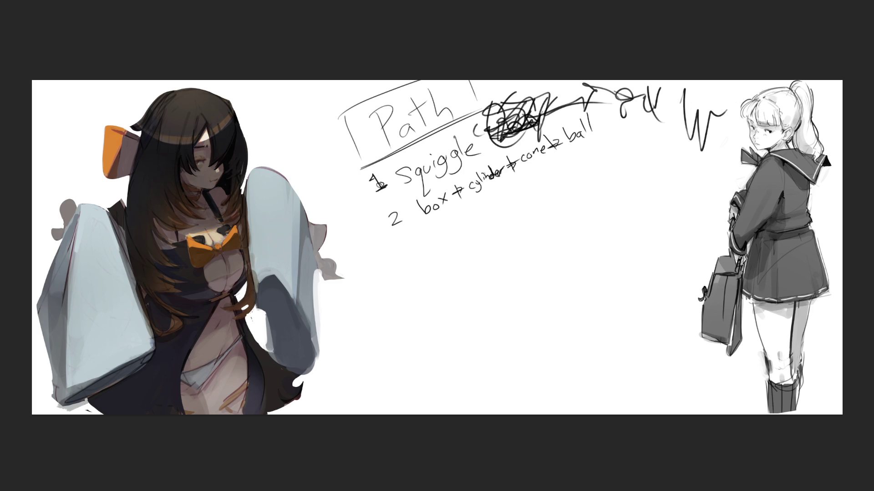
Scribble squiggle practice lines across the middle, then enlarge the brush and erase them
{"action": "mouse_move", "coordinate": [488, 145]}
{"action": "left_mouse_down"}
{"action": "mouse_move", "coordinate": [610, 93]}
{"action": "mouse_move", "coordinate": [712, 118]}
{"action": "mouse_move", "coordinate": [552, 111]}
{"action": "mouse_move", "coordinate": [569, 91]}
{"action": "mouse_move", "coordinate": [662, 112]}
{"action": "mouse_move", "coordinate": [646, 103]}
{"action": "mouse_move", "coordinate": [675, 97]}
{"action": "mouse_move", "coordinate": [669, 132]}
{"action": "mouse_move", "coordinate": [637, 109]}
{"action": "mouse_move", "coordinate": [687, 160]}
{"action": "mouse_move", "coordinate": [637, 200]}
{"action": "mouse_move", "coordinate": [589, 213]}
{"action": "mouse_move", "coordinate": [628, 306]}
{"action": "mouse_move", "coordinate": [609, 211]}
{"action": "mouse_move", "coordinate": [680, 226]}
{"action": "mouse_move", "coordinate": [591, 273]}
{"action": "mouse_move", "coordinate": [565, 332]}
{"action": "mouse_move", "coordinate": [537, 319]}
{"action": "mouse_move", "coordinate": [478, 314]}
{"action": "mouse_move", "coordinate": [637, 350]}
{"action": "mouse_move", "coordinate": [490, 347]}
{"action": "mouse_move", "coordinate": [605, 278]}
{"action": "mouse_move", "coordinate": [425, 364]}
{"action": "mouse_move", "coordinate": [505, 332]}
{"action": "mouse_move", "coordinate": [398, 371]}
{"action": "mouse_move", "coordinate": [412, 292]}
{"action": "mouse_move", "coordinate": [585, 182]}
{"action": "mouse_move", "coordinate": [592, 237]}
{"action": "mouse_move", "coordinate": [470, 345]}
{"action": "left_mouse_up"}
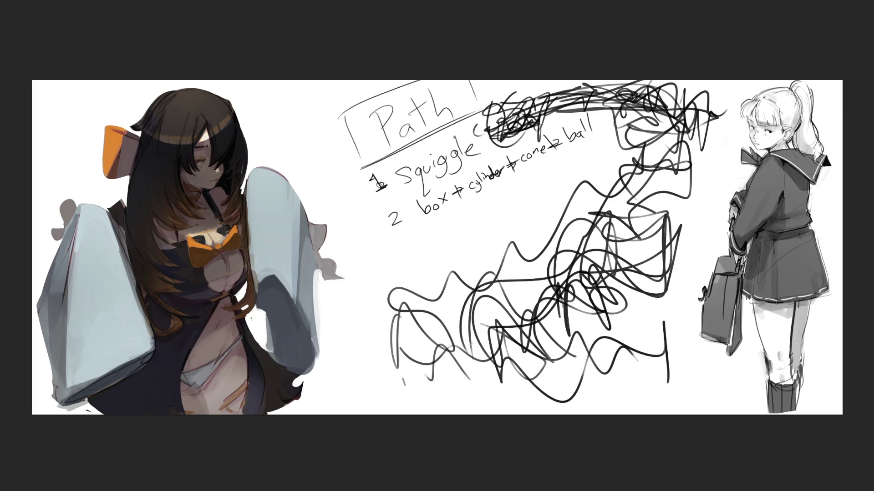
{"action": "key", "text": "e"}
{"action": "mouse_move", "coordinate": [627, 313]}
{"action": "left_mouse_down"}
{"action": "mouse_move", "coordinate": [637, 354]}
{"action": "mouse_move", "coordinate": [446, 323]}
{"action": "mouse_move", "coordinate": [478, 437]}
{"action": "mouse_move", "coordinate": [547, 315]}
{"action": "mouse_move", "coordinate": [527, 313]}
{"action": "mouse_move", "coordinate": [663, 146]}
{"action": "mouse_move", "coordinate": [637, 84]}
{"action": "mouse_move", "coordinate": [559, 34]}
{"action": "mouse_move", "coordinate": [523, 62]}
{"action": "mouse_move", "coordinate": [457, 80]}
{"action": "mouse_move", "coordinate": [510, 84]}
{"action": "left_mouse_up"}
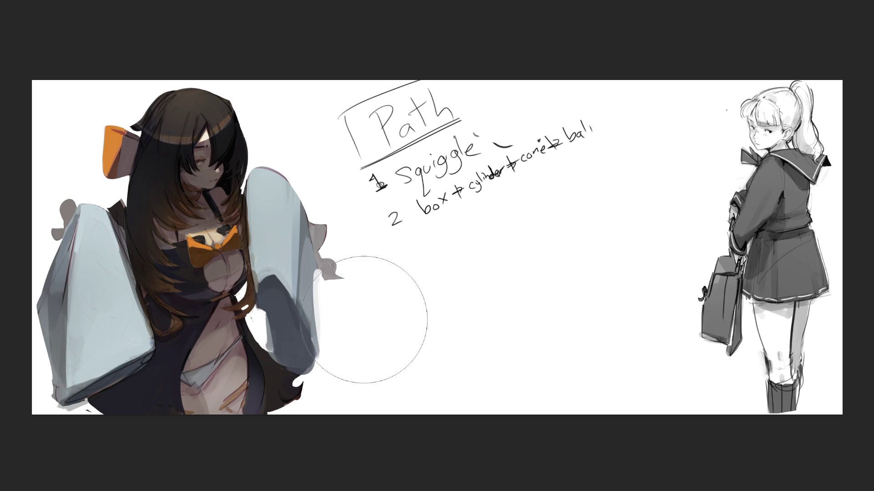
Write item '3 Rotal-e it' below item 2 with a fine brush
{"action": "key", "text": "bracketleft"}
{"action": "key", "text": "bracketleft"}
{"action": "key", "text": "bracketleft"}
{"action": "key", "text": "bracketleft"}
{"action": "mouse_move", "coordinate": [401, 238]}
{"action": "left_mouse_down"}
{"action": "mouse_move", "coordinate": [411, 244]}
{"action": "mouse_move", "coordinate": [402, 250]}
{"action": "left_mouse_up"}
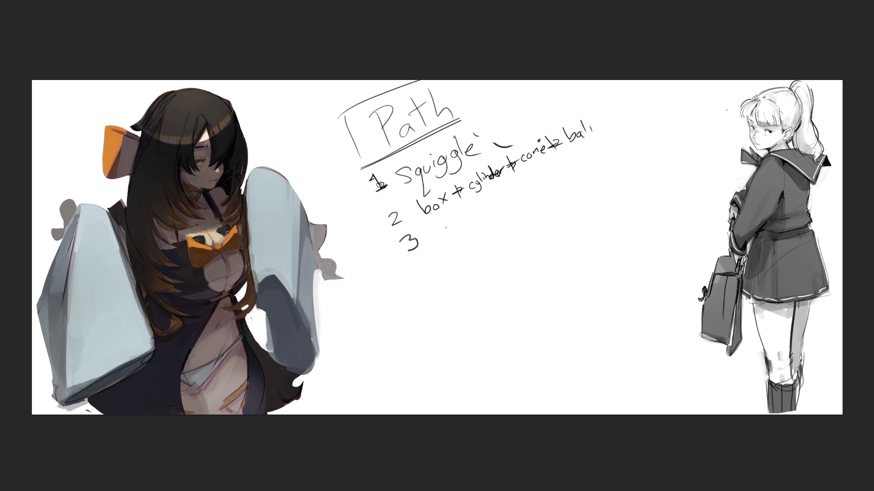
{"action": "mouse_move", "coordinate": [439, 226]}
{"action": "left_mouse_down"}
{"action": "mouse_move", "coordinate": [440, 236]}
{"action": "mouse_move", "coordinate": [451, 235]}
{"action": "mouse_move", "coordinate": [483, 211]}
{"action": "left_mouse_up"}
{"action": "left_click_drag", "start_coordinate": [482, 211], "coordinate": [496, 208]}
{"action": "left_click_drag", "start_coordinate": [492, 200], "coordinate": [504, 196]}
Write item '4 Basic objet' below item 3
{"action": "left_click_drag", "start_coordinate": [416, 273], "coordinate": [427, 279]}
{"action": "mouse_move", "coordinate": [425, 272]}
{"action": "left_mouse_down"}
{"action": "mouse_move", "coordinate": [426, 290]}
{"action": "mouse_move", "coordinate": [447, 273]}
{"action": "mouse_move", "coordinate": [443, 282]}
{"action": "left_mouse_up"}
{"action": "left_click_drag", "start_coordinate": [463, 269], "coordinate": [475, 272]}
{"action": "mouse_move", "coordinate": [487, 258]}
{"action": "left_mouse_down"}
{"action": "mouse_move", "coordinate": [483, 268]}
{"action": "mouse_move", "coordinate": [527, 234]}
{"action": "left_mouse_up"}
{"action": "left_click_drag", "start_coordinate": [523, 233], "coordinate": [536, 224]}
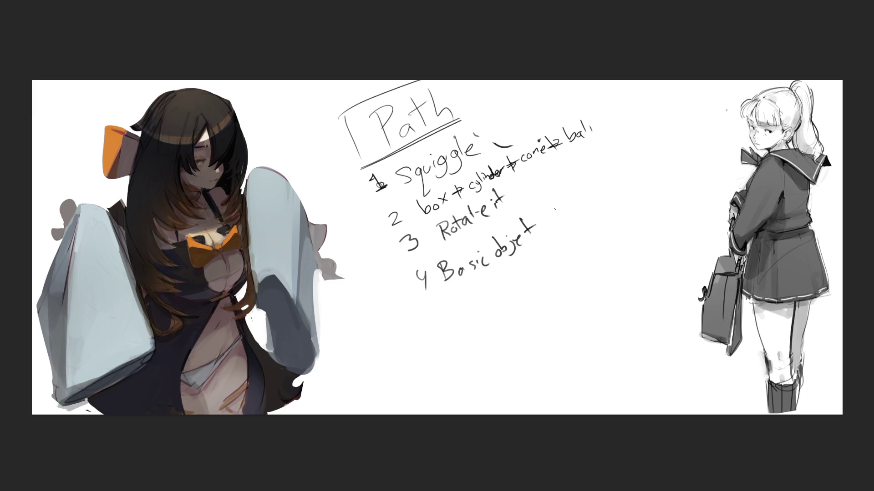
Add 'sphere' to item 2 and rotate the notes so the text runs level
{"action": "mouse_move", "coordinate": [602, 117]}
{"action": "left_mouse_down"}
{"action": "mouse_move", "coordinate": [608, 130]}
{"action": "mouse_move", "coordinate": [617, 114]}
{"action": "left_mouse_up"}
{"action": "mouse_move", "coordinate": [619, 111]}
{"action": "left_mouse_down"}
{"action": "mouse_move", "coordinate": [641, 101]}
{"action": "mouse_move", "coordinate": [610, 123]}
{"action": "left_mouse_up"}
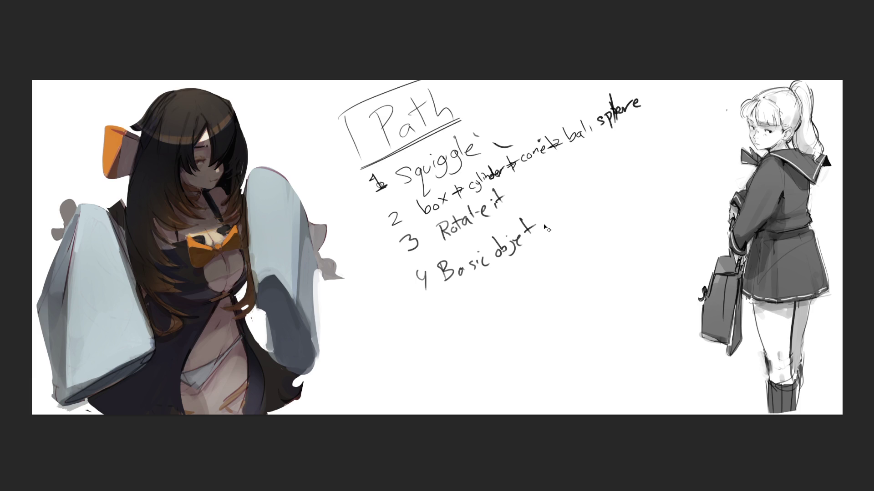
{"action": "key", "text": "ctrl+t"}
{"action": "mouse_move", "coordinate": [757, 173]}
{"action": "left_mouse_down"}
{"action": "mouse_move", "coordinate": [735, 273]}
{"action": "mouse_move", "coordinate": [608, 243]}
{"action": "mouse_move", "coordinate": [602, 263]}
{"action": "left_mouse_up"}
{"action": "key", "text": "Escape"}
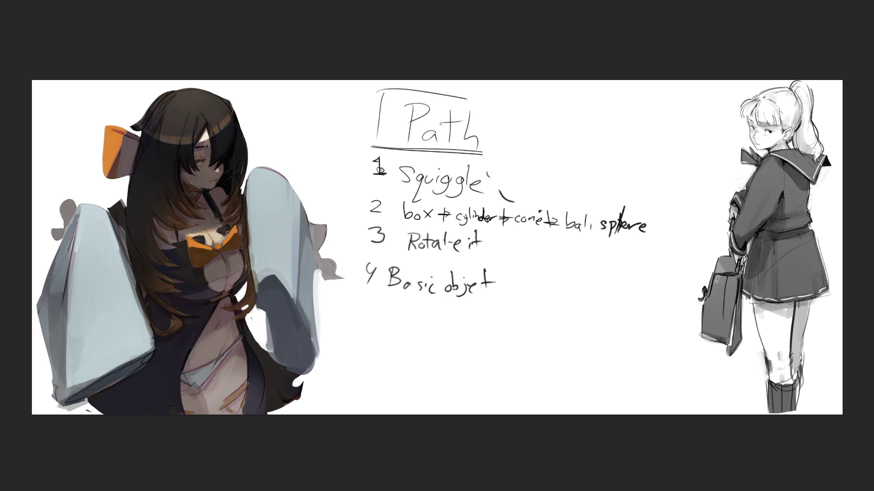
Write '5 Rotate it' and the number 6 below item 4
{"action": "mouse_move", "coordinate": [373, 312]}
{"action": "left_mouse_down"}
{"action": "mouse_move", "coordinate": [372, 326]}
{"action": "mouse_move", "coordinate": [383, 308]}
{"action": "mouse_move", "coordinate": [415, 326]}
{"action": "left_mouse_up"}
{"action": "left_click_drag", "start_coordinate": [424, 321], "coordinate": [434, 313]}
{"action": "left_click_drag", "start_coordinate": [444, 314], "coordinate": [481, 310]}
{"action": "left_click_drag", "start_coordinate": [479, 305], "coordinate": [490, 303]}
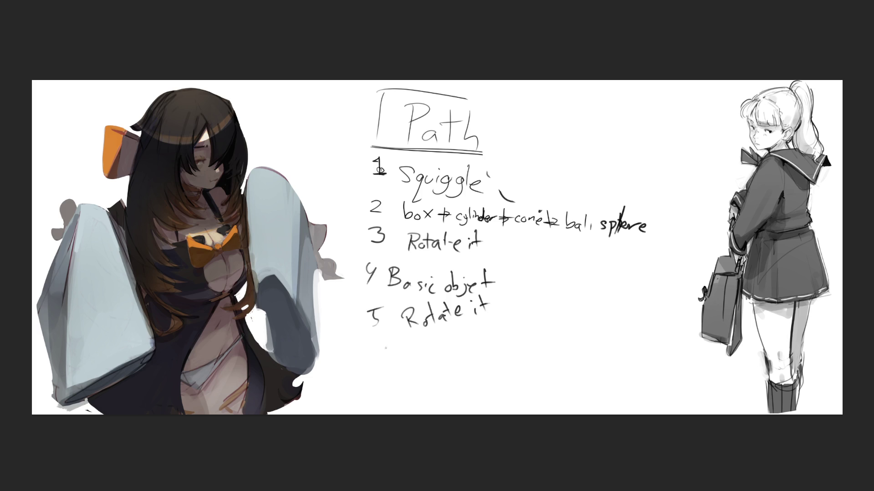
{"action": "left_click_drag", "start_coordinate": [383, 340], "coordinate": [383, 351]}
Add '(with ref)' notes after item 2's sphere and item 4's Basic object
{"action": "left_click_drag", "start_coordinate": [648, 205], "coordinate": [659, 202]}
{"action": "left_click_drag", "start_coordinate": [662, 202], "coordinate": [672, 194]}
{"action": "mouse_move", "coordinate": [673, 178]}
{"action": "left_mouse_down"}
{"action": "mouse_move", "coordinate": [678, 212]}
{"action": "mouse_move", "coordinate": [691, 211]}
{"action": "left_mouse_up"}
{"action": "left_click_drag", "start_coordinate": [688, 211], "coordinate": [699, 211]}
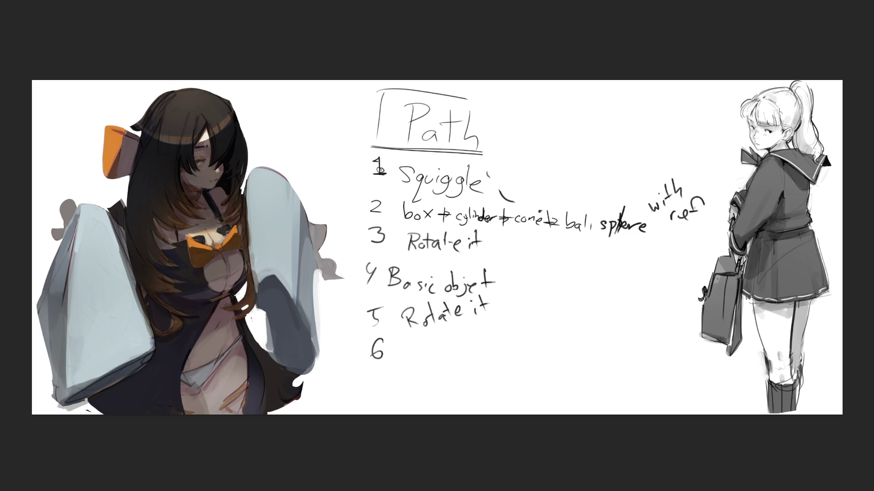
{"action": "left_click_drag", "start_coordinate": [653, 191], "coordinate": [646, 228]}
{"action": "left_click_drag", "start_coordinate": [686, 169], "coordinate": [699, 215]}
{"action": "mouse_move", "coordinate": [508, 266]}
{"action": "left_mouse_down"}
{"action": "mouse_move", "coordinate": [503, 291]}
{"action": "mouse_move", "coordinate": [529, 273]}
{"action": "mouse_move", "coordinate": [545, 276]}
{"action": "left_mouse_up"}
{"action": "left_click_drag", "start_coordinate": [554, 270], "coordinate": [557, 267]}
{"action": "left_click_drag", "start_coordinate": [559, 273], "coordinate": [574, 267]}
{"action": "left_click_drag", "start_coordinate": [579, 248], "coordinate": [585, 276]}
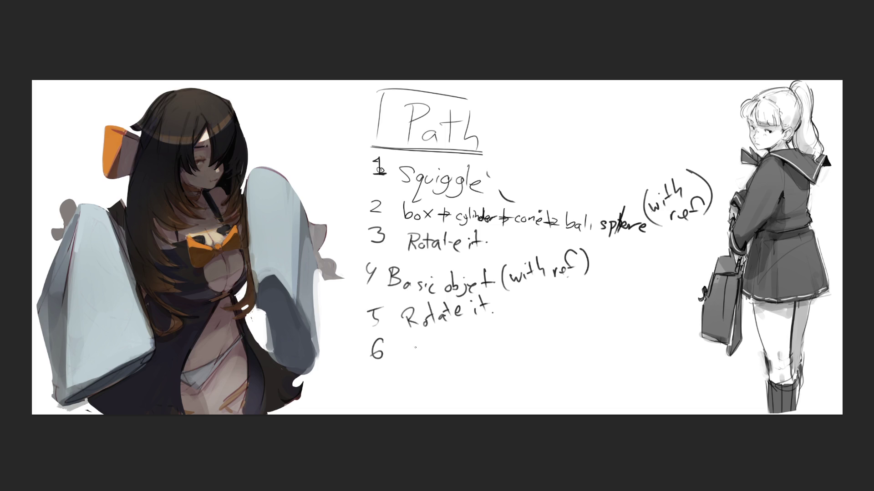
Write 'Human' on step 6 followed by a '(with ref)' note
{"action": "left_click_drag", "start_coordinate": [408, 344], "coordinate": [412, 363]}
{"action": "mouse_move", "coordinate": [418, 341]}
{"action": "left_mouse_down"}
{"action": "mouse_move", "coordinate": [422, 358]}
{"action": "mouse_move", "coordinate": [425, 347]}
{"action": "mouse_move", "coordinate": [444, 354]}
{"action": "left_mouse_up"}
{"action": "left_click_drag", "start_coordinate": [447, 350], "coordinate": [462, 346]}
{"action": "left_click_drag", "start_coordinate": [465, 339], "coordinate": [505, 340]}
{"action": "mouse_move", "coordinate": [517, 326]}
{"action": "left_mouse_down"}
{"action": "mouse_move", "coordinate": [522, 335]}
{"action": "mouse_move", "coordinate": [537, 325]}
{"action": "left_mouse_up"}
{"action": "mouse_move", "coordinate": [546, 312]}
{"action": "left_mouse_down"}
{"action": "mouse_move", "coordinate": [547, 326]}
{"action": "mouse_move", "coordinate": [559, 325]}
{"action": "left_mouse_up"}
{"action": "left_click_drag", "start_coordinate": [562, 326], "coordinate": [581, 324]}
{"action": "mouse_move", "coordinate": [573, 317]}
{"action": "left_mouse_down"}
{"action": "mouse_move", "coordinate": [599, 310]}
{"action": "mouse_move", "coordinate": [594, 323]}
{"action": "left_mouse_up"}
Write '7 Rotate it' as the last list item
{"action": "mouse_move", "coordinate": [383, 382]}
{"action": "left_mouse_down"}
{"action": "mouse_move", "coordinate": [402, 376]}
{"action": "mouse_move", "coordinate": [399, 391]}
{"action": "mouse_move", "coordinate": [436, 393]}
{"action": "left_mouse_up"}
{"action": "mouse_move", "coordinate": [423, 376]}
{"action": "left_mouse_down"}
{"action": "mouse_move", "coordinate": [443, 369]}
{"action": "mouse_move", "coordinate": [450, 387]}
{"action": "left_mouse_up"}
{"action": "left_click_drag", "start_coordinate": [460, 381], "coordinate": [458, 389]}
{"action": "mouse_move", "coordinate": [468, 360]}
{"action": "left_mouse_down"}
{"action": "mouse_move", "coordinate": [460, 379]}
{"action": "mouse_move", "coordinate": [468, 369]}
{"action": "left_mouse_up"}
{"action": "mouse_move", "coordinate": [481, 371]}
{"action": "left_mouse_down"}
{"action": "mouse_move", "coordinate": [475, 379]}
{"action": "mouse_move", "coordinate": [488, 381]}
{"action": "left_mouse_up"}
{"action": "mouse_move", "coordinate": [492, 348]}
{"action": "left_mouse_down"}
{"action": "mouse_move", "coordinate": [485, 368]}
{"action": "mouse_move", "coordinate": [491, 359]}
{"action": "mouse_move", "coordinate": [513, 375]}
{"action": "left_mouse_up"}
{"action": "left_click_drag", "start_coordinate": [514, 343], "coordinate": [518, 368]}
{"action": "mouse_move", "coordinate": [513, 360]}
{"action": "left_mouse_down"}
{"action": "mouse_move", "coordinate": [523, 354]}
{"action": "mouse_move", "coordinate": [501, 377]}
{"action": "left_mouse_up"}
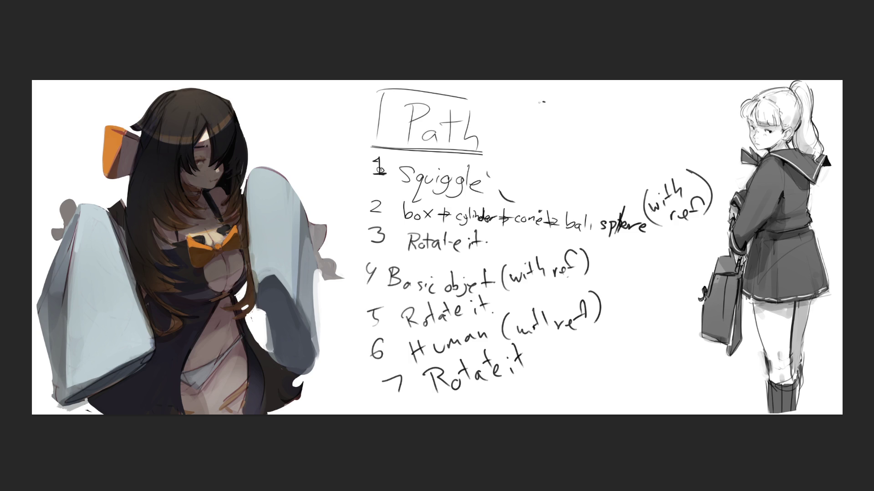
Sketch a tall cylinder jar with an ellipse rim and two bands beside the Path heading
{"action": "left_click_drag", "start_coordinate": [541, 104], "coordinate": [516, 118]}
{"action": "left_click_drag", "start_coordinate": [537, 113], "coordinate": [559, 96]}
{"action": "left_click_drag", "start_coordinate": [519, 121], "coordinate": [582, 104]}
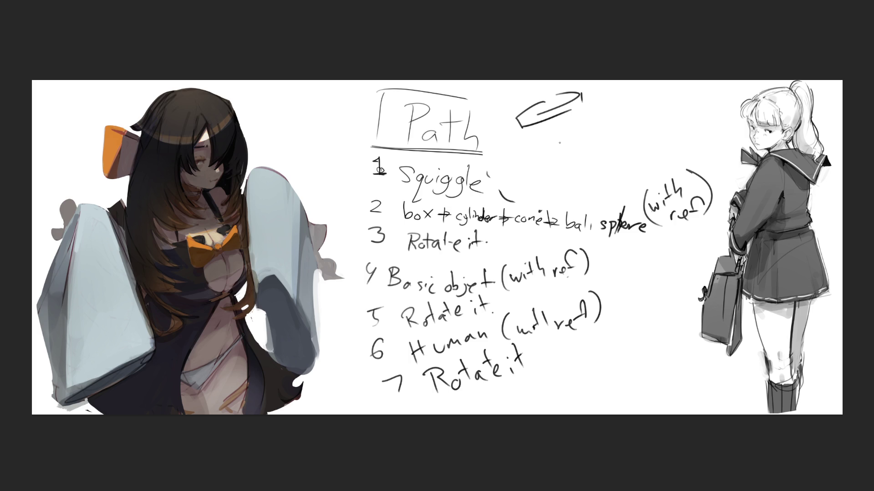
{"action": "mouse_move", "coordinate": [523, 127]}
{"action": "left_mouse_down"}
{"action": "mouse_move", "coordinate": [582, 114]}
{"action": "mouse_move", "coordinate": [524, 160]}
{"action": "mouse_move", "coordinate": [587, 192]}
{"action": "left_mouse_up"}
{"action": "mouse_move", "coordinate": [598, 119]}
{"action": "left_mouse_down"}
{"action": "mouse_move", "coordinate": [609, 146]}
{"action": "mouse_move", "coordinate": [592, 188]}
{"action": "left_mouse_up"}
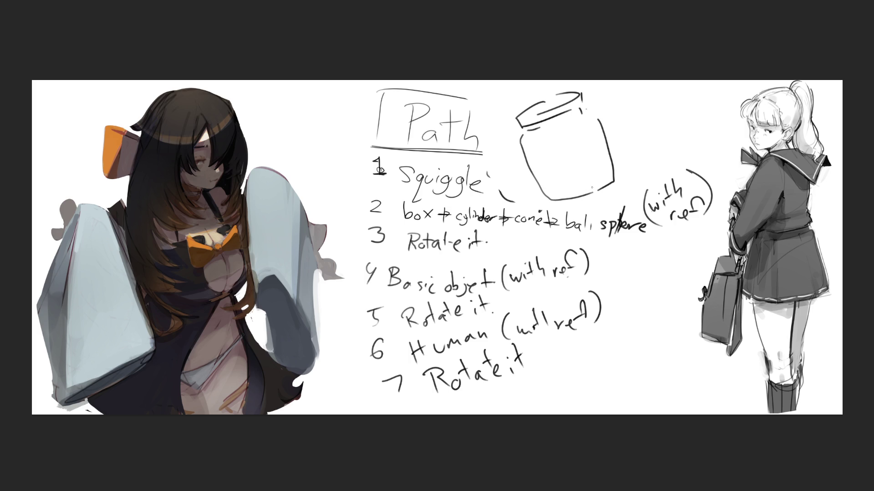
{"action": "left_click_drag", "start_coordinate": [522, 156], "coordinate": [601, 131]}
{"action": "left_click_drag", "start_coordinate": [540, 185], "coordinate": [607, 162]}
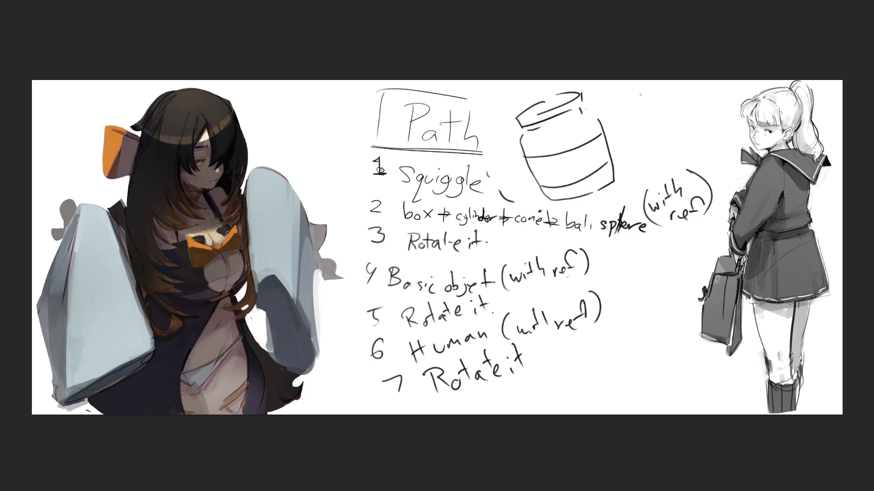
Sketch a second, smaller banded jar to its right
{"action": "mouse_move", "coordinate": [640, 95]}
{"action": "left_mouse_down"}
{"action": "mouse_move", "coordinate": [657, 111]}
{"action": "mouse_move", "coordinate": [634, 98]}
{"action": "mouse_move", "coordinate": [668, 102]}
{"action": "mouse_move", "coordinate": [659, 115]}
{"action": "mouse_move", "coordinate": [661, 168]}
{"action": "left_mouse_up"}
{"action": "mouse_move", "coordinate": [675, 93]}
{"action": "left_mouse_down"}
{"action": "mouse_move", "coordinate": [703, 129]}
{"action": "mouse_move", "coordinate": [677, 162]}
{"action": "left_mouse_up"}
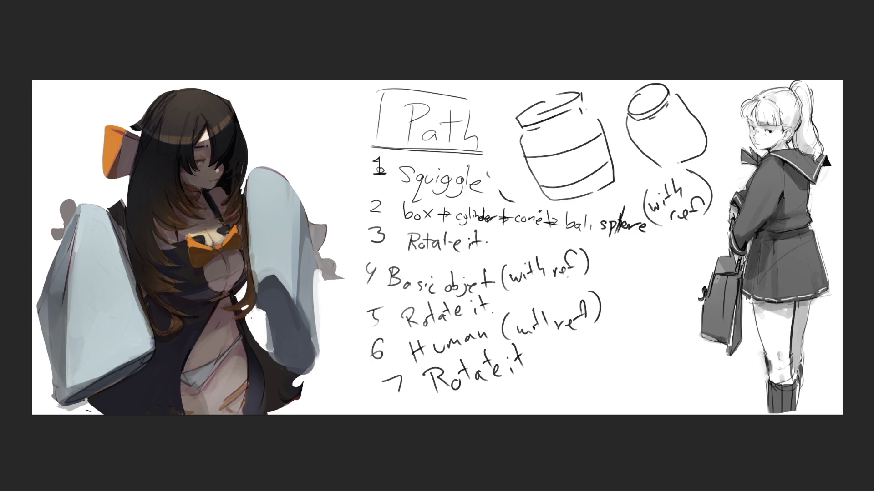
{"action": "mouse_move", "coordinate": [632, 135]}
{"action": "left_mouse_down"}
{"action": "mouse_move", "coordinate": [683, 117]}
{"action": "mouse_move", "coordinate": [679, 101]}
{"action": "left_mouse_up"}
{"action": "left_click_drag", "start_coordinate": [647, 159], "coordinate": [702, 120]}
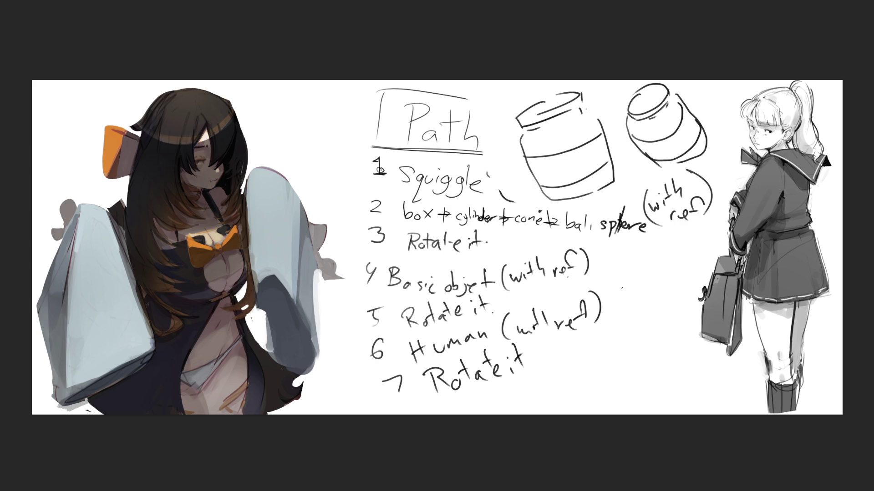
Sketch an end-on cylinder beside the Human step: a large circle with depth arcs and a centre mark
{"action": "left_click_drag", "start_coordinate": [625, 290], "coordinate": [632, 298]}
{"action": "mouse_move", "coordinate": [621, 263]}
{"action": "left_mouse_down"}
{"action": "mouse_move", "coordinate": [600, 273]}
{"action": "mouse_move", "coordinate": [670, 310]}
{"action": "mouse_move", "coordinate": [633, 262]}
{"action": "mouse_move", "coordinate": [666, 242]}
{"action": "mouse_move", "coordinate": [685, 306]}
{"action": "mouse_move", "coordinate": [658, 332]}
{"action": "left_mouse_up"}
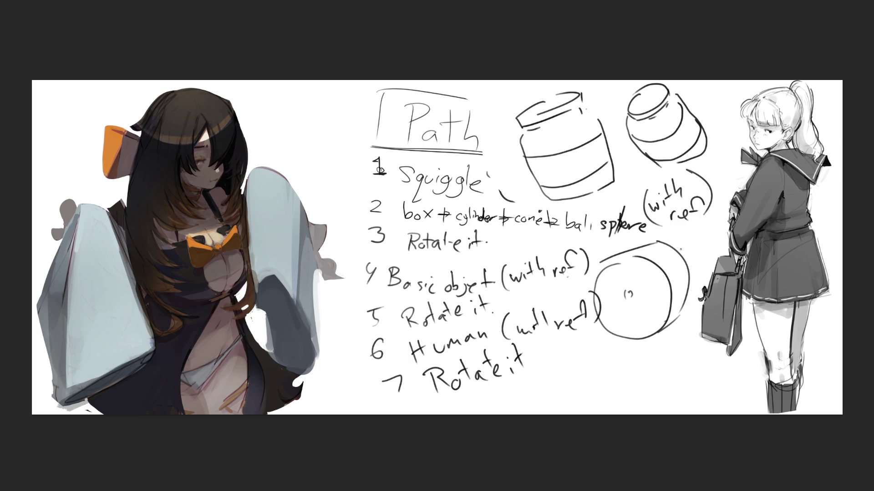
{"action": "left_click_drag", "start_coordinate": [678, 249], "coordinate": [691, 290]}
{"action": "mouse_move", "coordinate": [642, 248]}
{"action": "left_mouse_down"}
{"action": "mouse_move", "coordinate": [681, 302]}
{"action": "mouse_move", "coordinate": [687, 296]}
{"action": "left_mouse_up"}
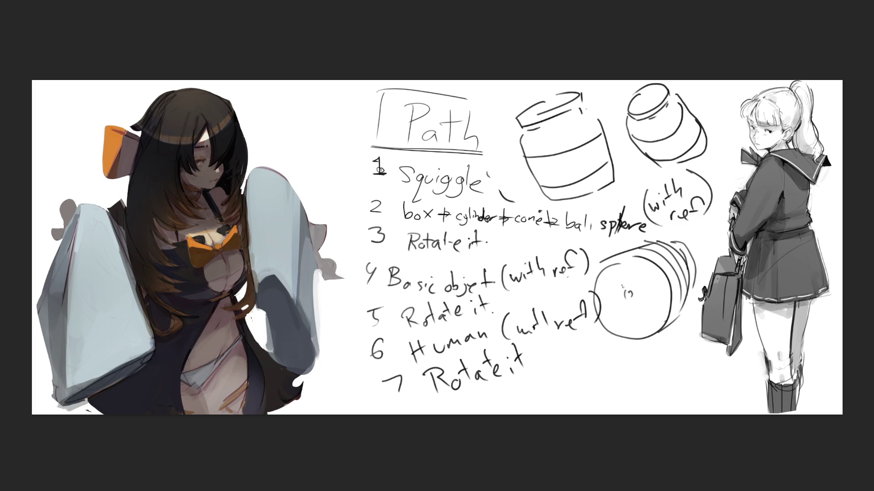
{"action": "left_click_drag", "start_coordinate": [619, 296], "coordinate": [631, 308]}
{"action": "left_click_drag", "start_coordinate": [633, 298], "coordinate": [640, 298]}
Shade the left jar's bottom band, the right jar's body and the cylinder face in dark grey
{"action": "mouse_move", "coordinate": [555, 191]}
{"action": "left_mouse_down"}
{"action": "mouse_move", "coordinate": [543, 191]}
{"action": "mouse_move", "coordinate": [598, 172]}
{"action": "mouse_move", "coordinate": [575, 155]}
{"action": "mouse_move", "coordinate": [533, 151]}
{"action": "mouse_move", "coordinate": [532, 140]}
{"action": "mouse_move", "coordinate": [589, 128]}
{"action": "mouse_move", "coordinate": [530, 146]}
{"action": "mouse_move", "coordinate": [546, 132]}
{"action": "mouse_move", "coordinate": [537, 136]}
{"action": "left_mouse_up"}
{"action": "mouse_move", "coordinate": [658, 127]}
{"action": "left_mouse_down"}
{"action": "mouse_move", "coordinate": [674, 120]}
{"action": "mouse_move", "coordinate": [648, 127]}
{"action": "mouse_move", "coordinate": [671, 116]}
{"action": "mouse_move", "coordinate": [641, 127]}
{"action": "mouse_move", "coordinate": [673, 107]}
{"action": "mouse_move", "coordinate": [642, 122]}
{"action": "mouse_move", "coordinate": [656, 128]}
{"action": "left_mouse_up"}
{"action": "left_click_drag", "start_coordinate": [697, 146], "coordinate": [691, 159]}
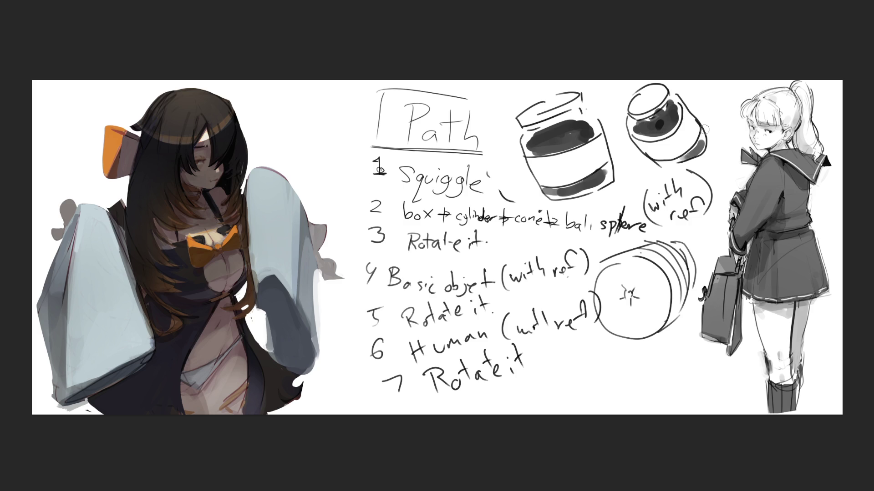
{"action": "mouse_move", "coordinate": [628, 286]}
{"action": "left_mouse_down"}
{"action": "mouse_move", "coordinate": [609, 285]}
{"action": "mouse_move", "coordinate": [655, 300]}
{"action": "mouse_move", "coordinate": [635, 291]}
{"action": "mouse_move", "coordinate": [640, 278]}
{"action": "left_mouse_up"}
Darken and smooth the end-on cylinder's face shading, then zoom out to view the whole canvas
{"action": "mouse_move", "coordinate": [638, 277]}
{"action": "left_mouse_down"}
{"action": "mouse_move", "coordinate": [615, 330]}
{"action": "mouse_move", "coordinate": [623, 296]}
{"action": "left_mouse_up"}
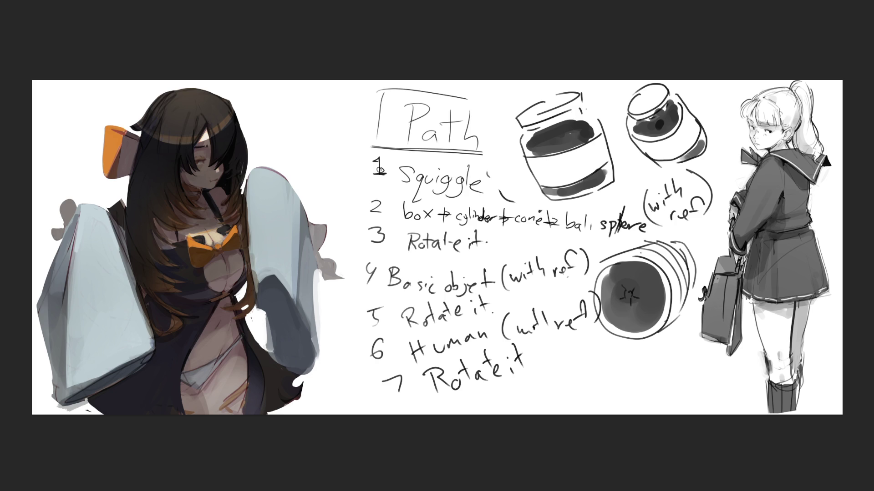
{"action": "key", "text": "ctrl+minus"}
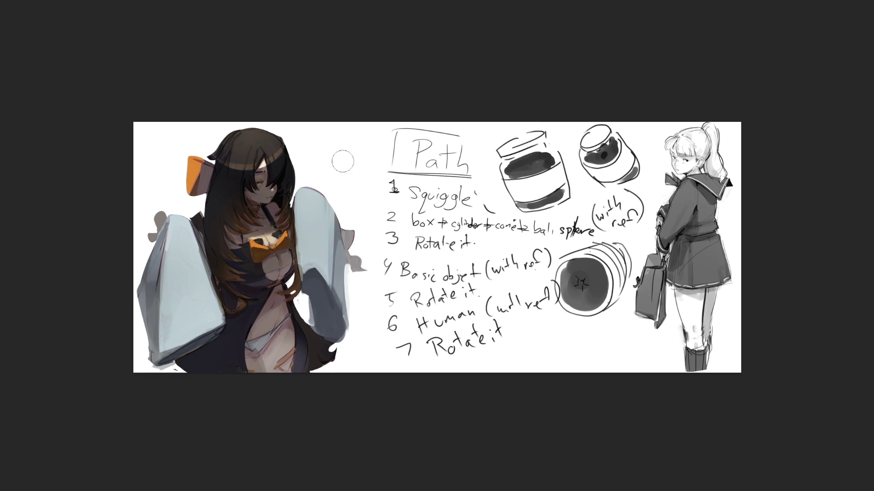